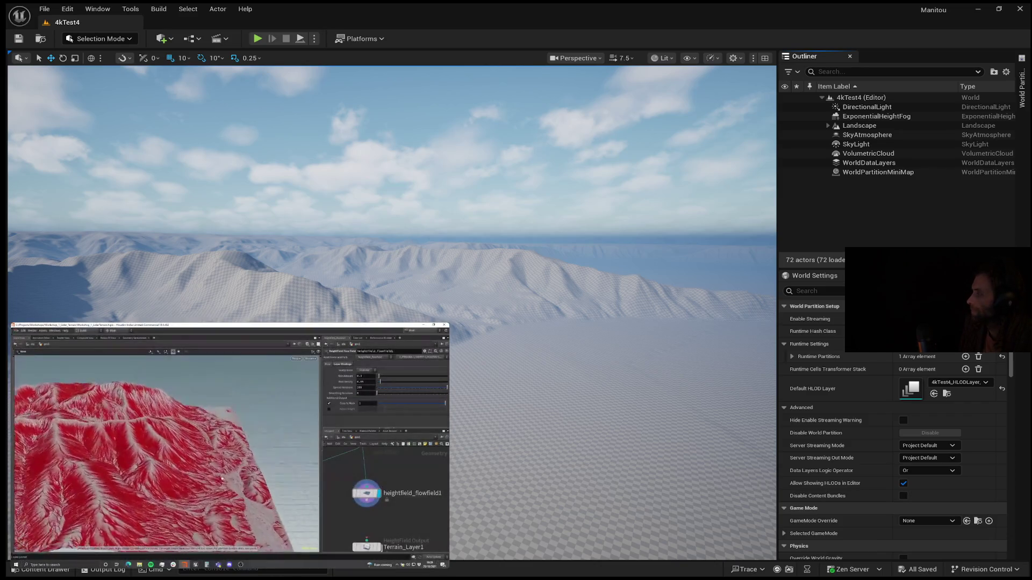
Skip the reference video ahead to 6:16 and select the landscape's streaming proxy LandscapeStreamingProxy_3_5_0.
mouse_move(111, 444)
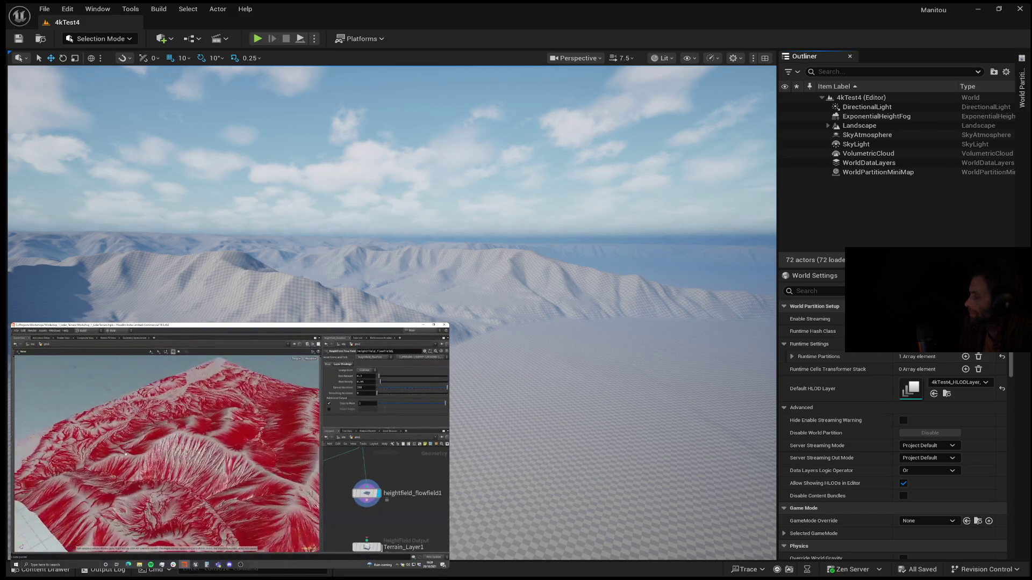
mouse_move(82, 347)
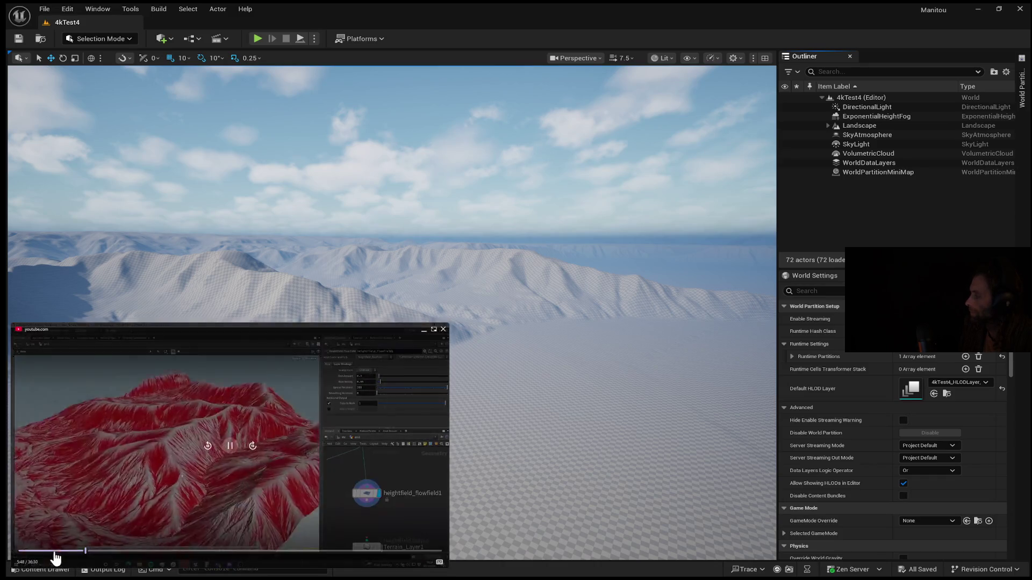
click(91, 551)
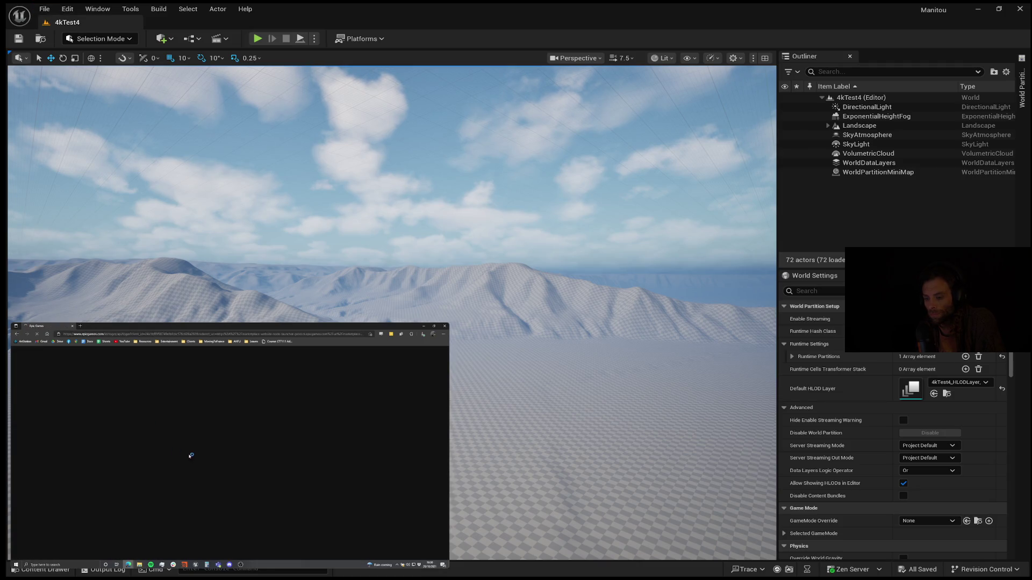
click(86, 557)
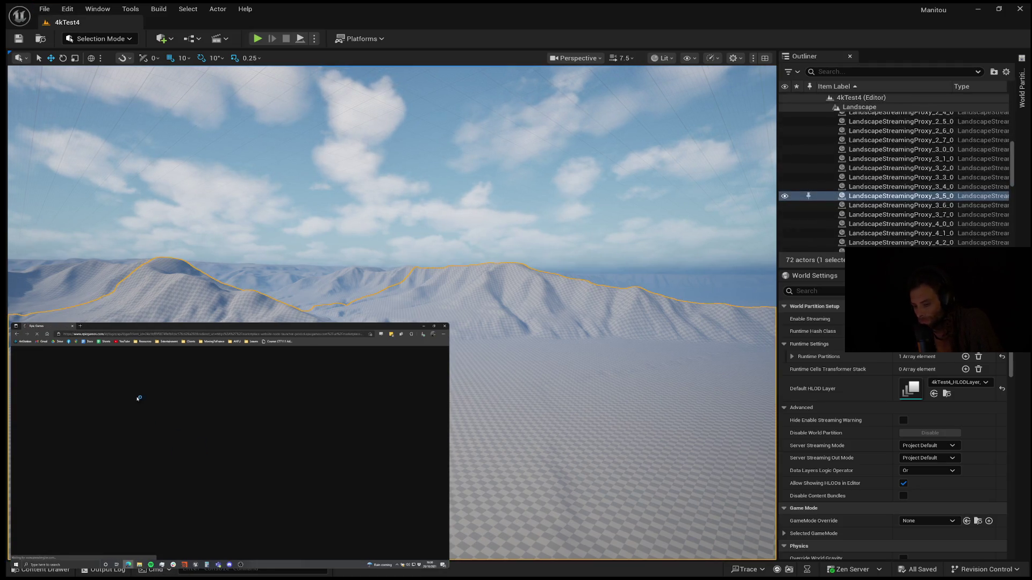
Browse the available Fab materials in the Content Drawer.
click(44, 573)
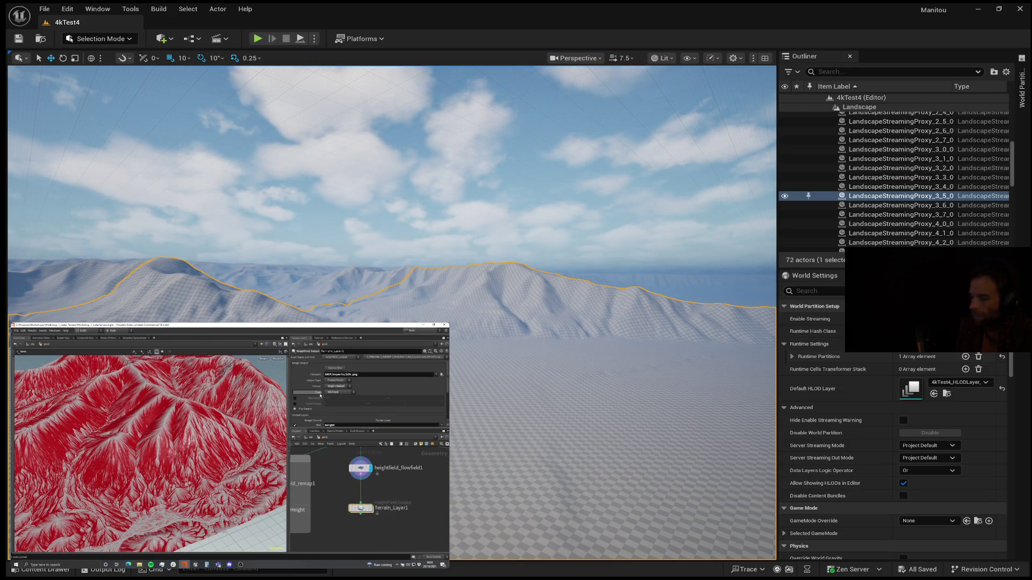
Scroll the Houdini parameters to Output Layers and tumble the Houdini terrain to a low side view.
scroll(326, 396, down, 3)
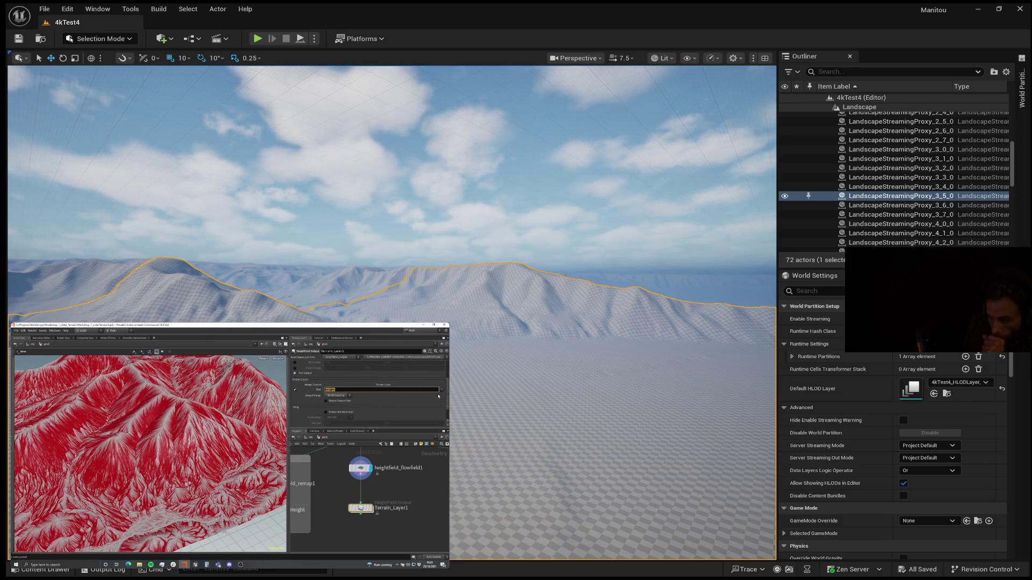
drag(162, 446, 190, 430)
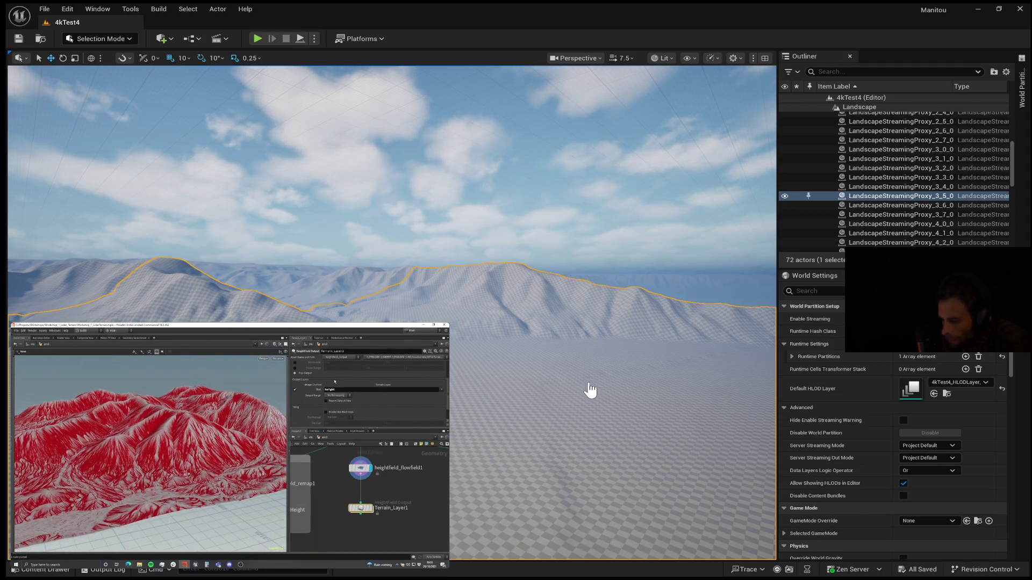